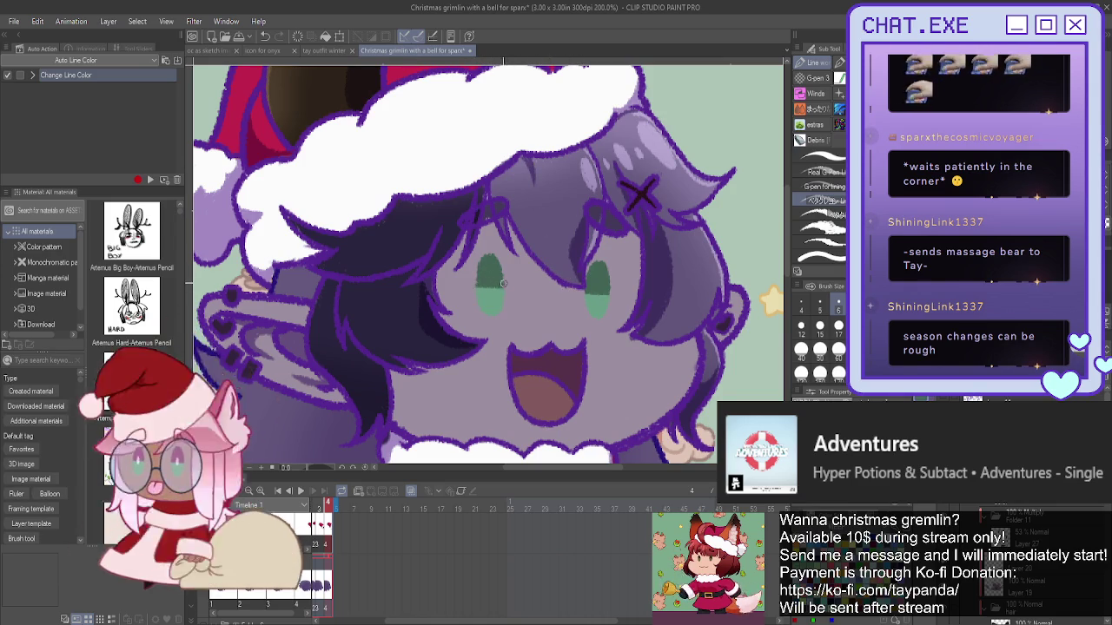
- Zoom the canvas out from 200% to 60% to fit the whole chibi Santa illustration
{"action": "scroll", "coordinate": [498, 283], "scroll_direction": "down", "scroll_amount": 3}
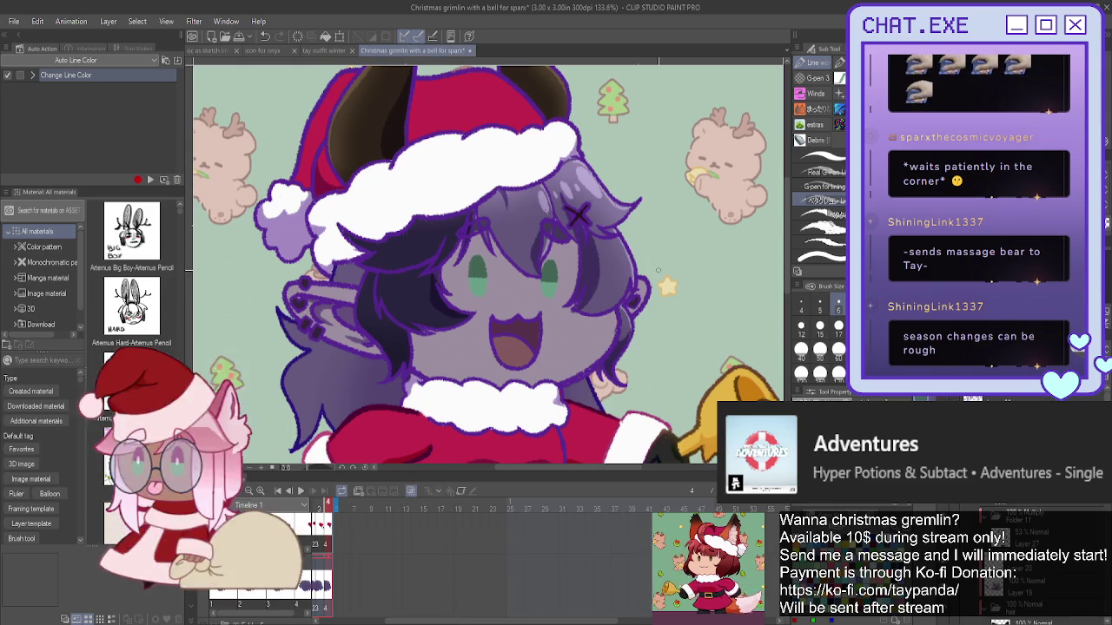
{"action": "scroll", "coordinate": [630, 288], "scroll_direction": "down", "scroll_amount": 3}
{"action": "scroll", "coordinate": [631, 288], "scroll_direction": "down", "scroll_amount": 3}
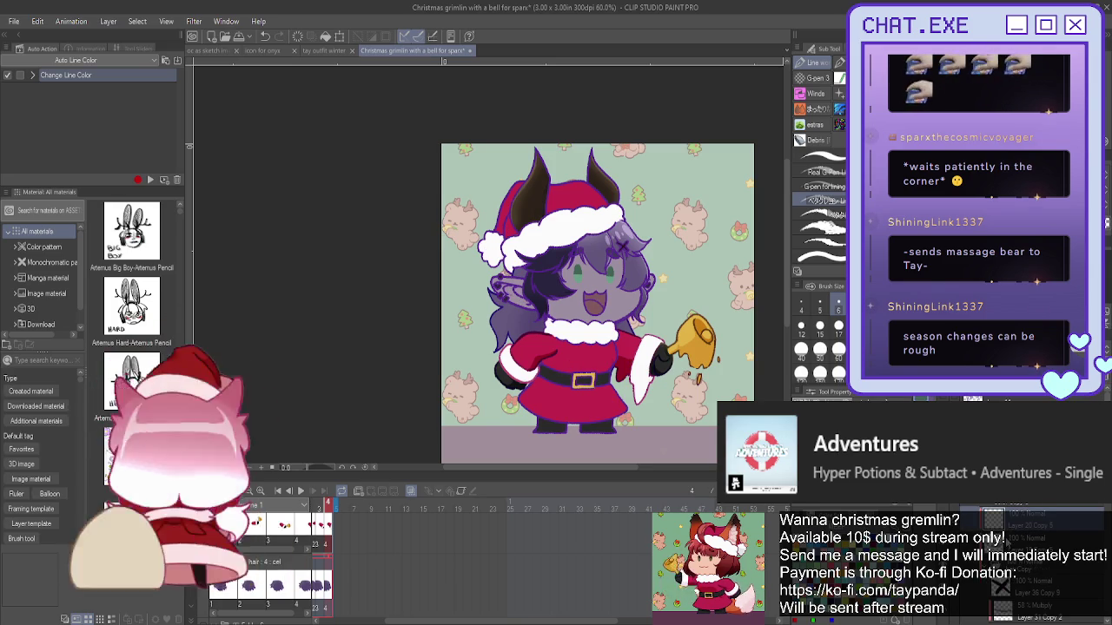
{"action": "scroll", "coordinate": [1021, 504], "scroll_direction": "down", "scroll_amount": 2}
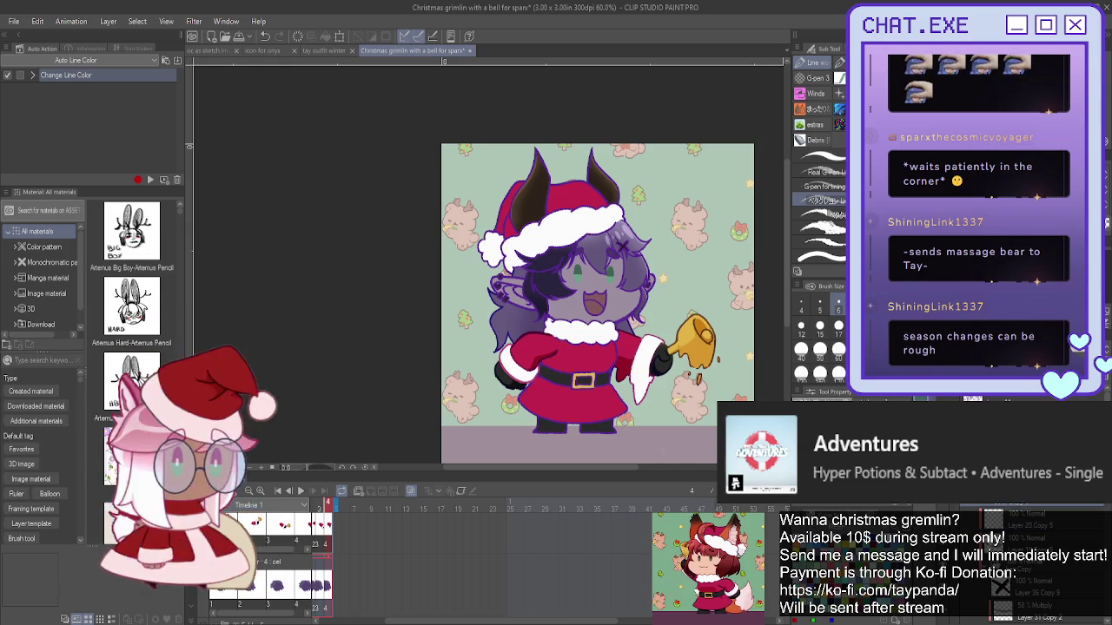
{"action": "scroll", "coordinate": [1022, 507], "scroll_direction": "down", "scroll_amount": 2}
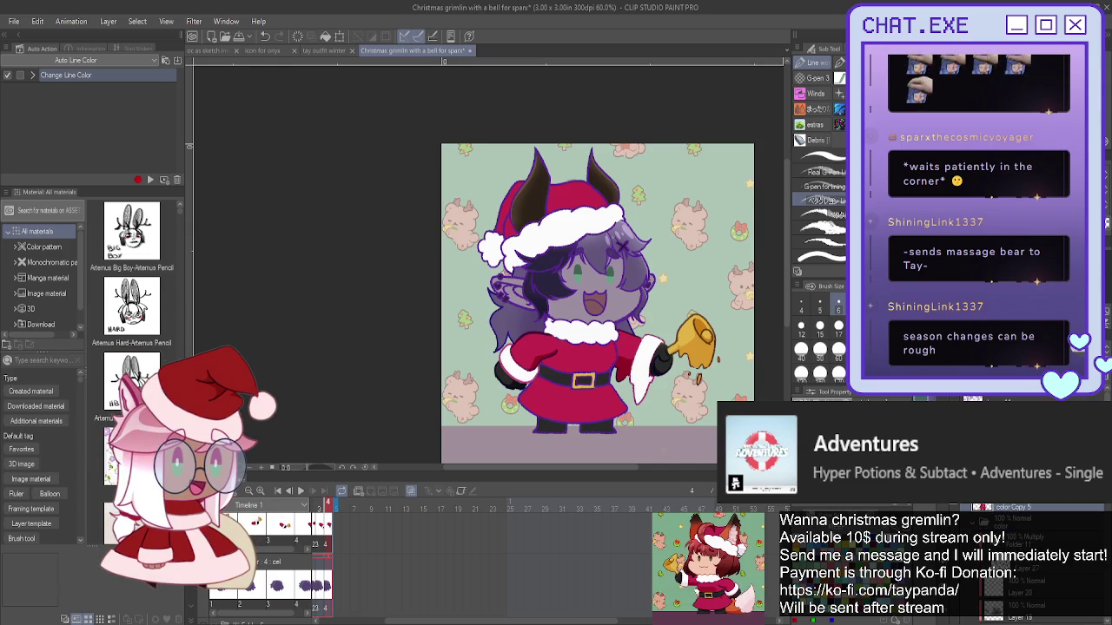
{"action": "scroll", "coordinate": [1016, 555], "scroll_direction": "up", "scroll_amount": 2}
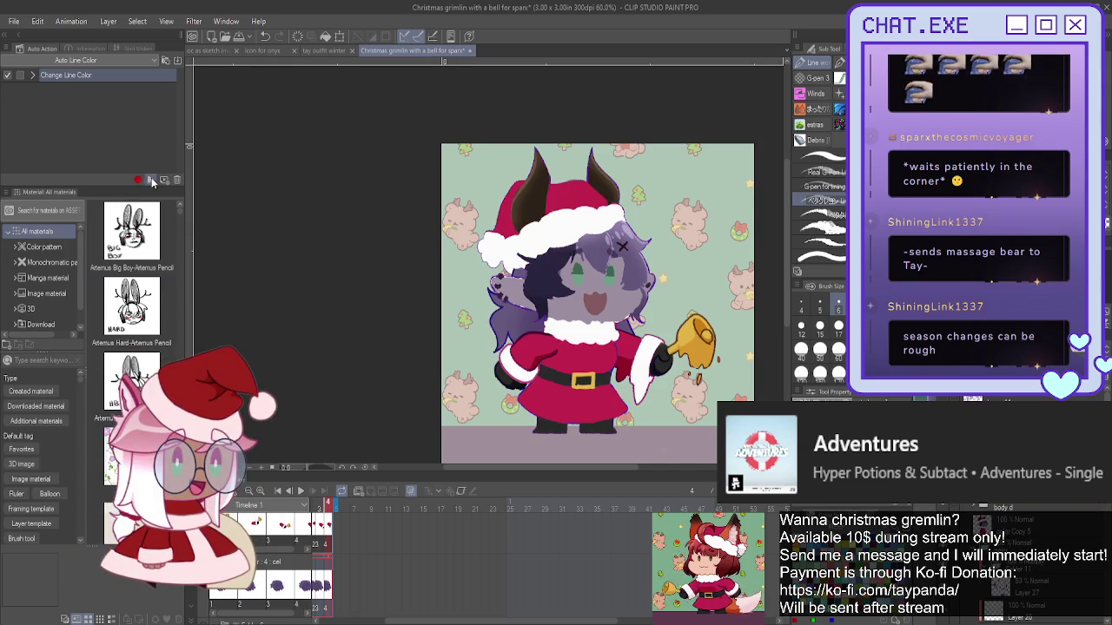
{"action": "left_click", "coordinate": [150, 180]}
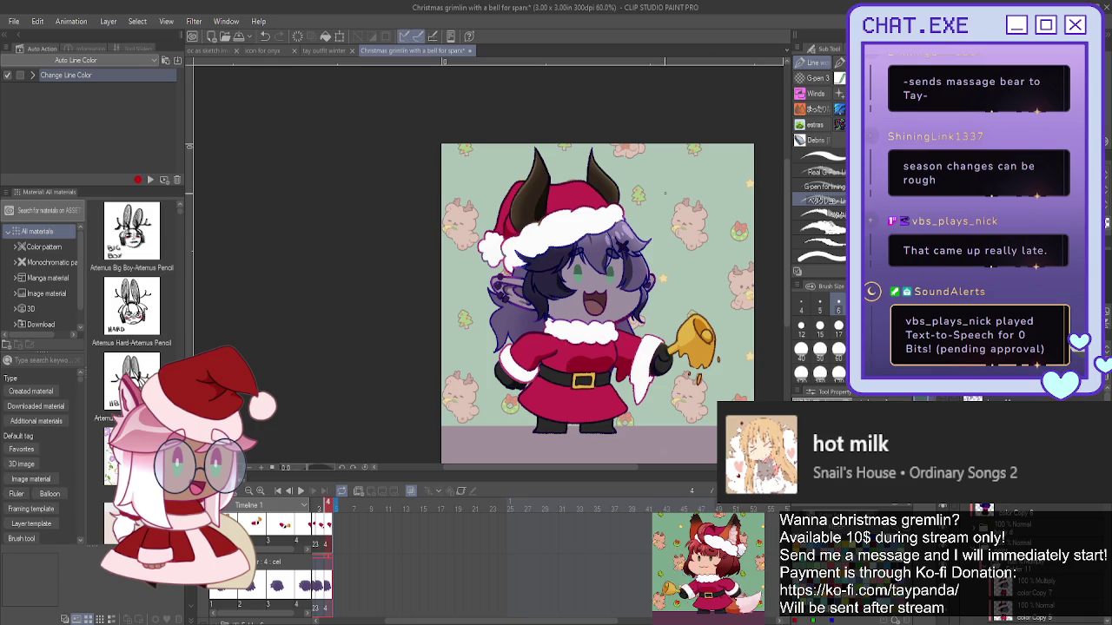
- Zoom back in on the character after recoloring the line art
{"action": "scroll", "coordinate": [512, 211], "scroll_direction": "up", "scroll_amount": 2}
- Switch to the Pencil tool and zoom in on the Santa hat's fluffy white brim
{"action": "key", "text": "p"}
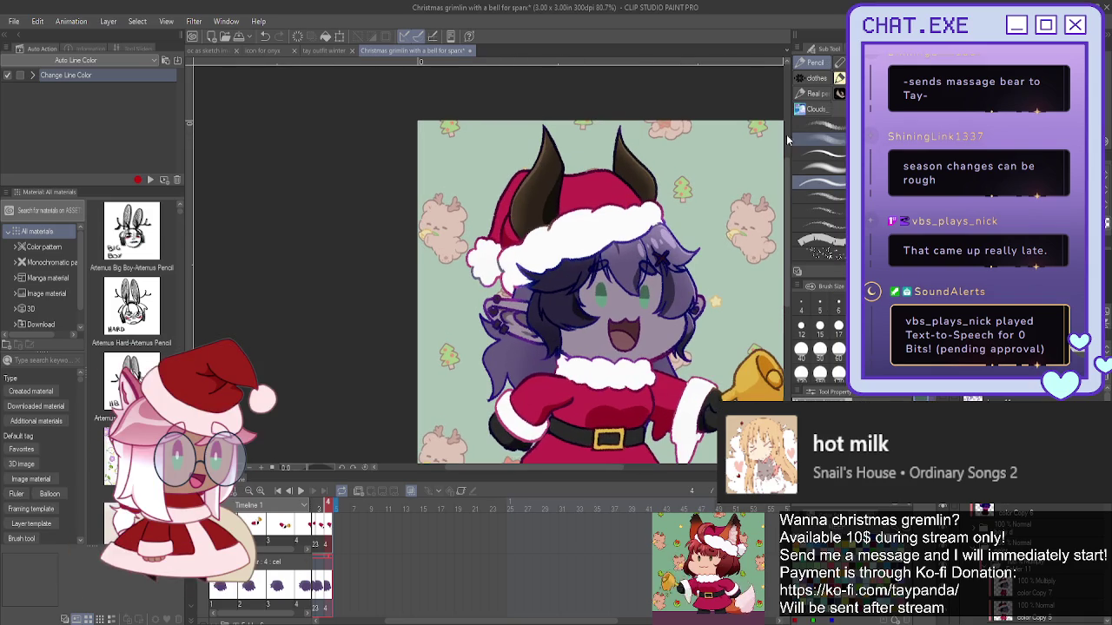
{"action": "scroll", "coordinate": [500, 258], "scroll_direction": "up", "scroll_amount": 1}
{"action": "scroll", "coordinate": [499, 259], "scroll_direction": "up", "scroll_amount": 2}
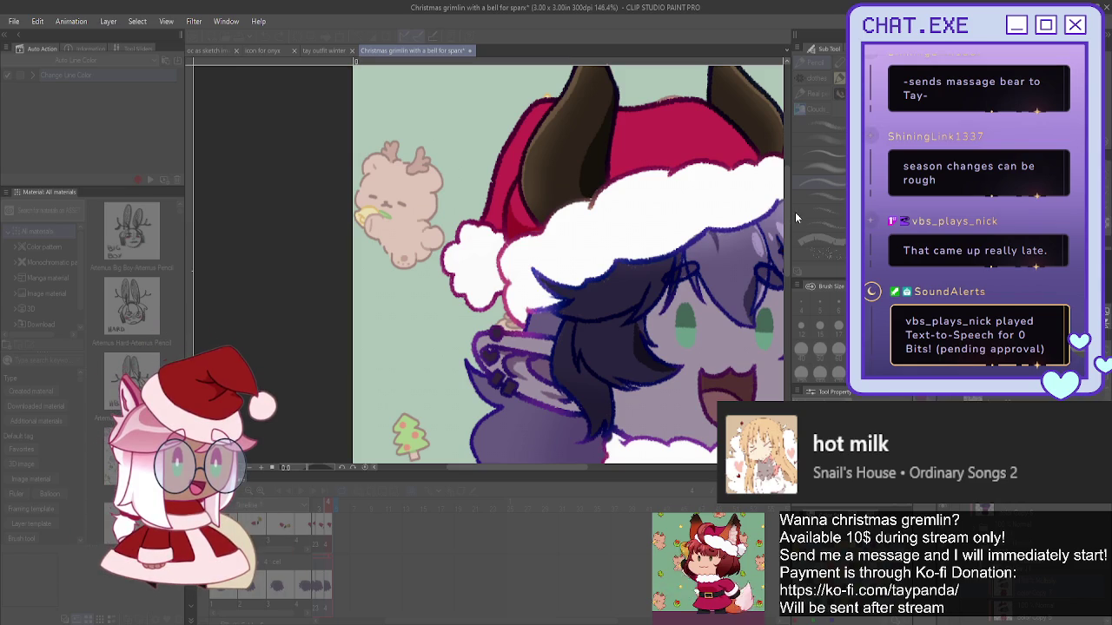
- Undo to bring back the grey shading on the hat fur, then pan right to check it
{"action": "key", "text": "ctrl+z"}
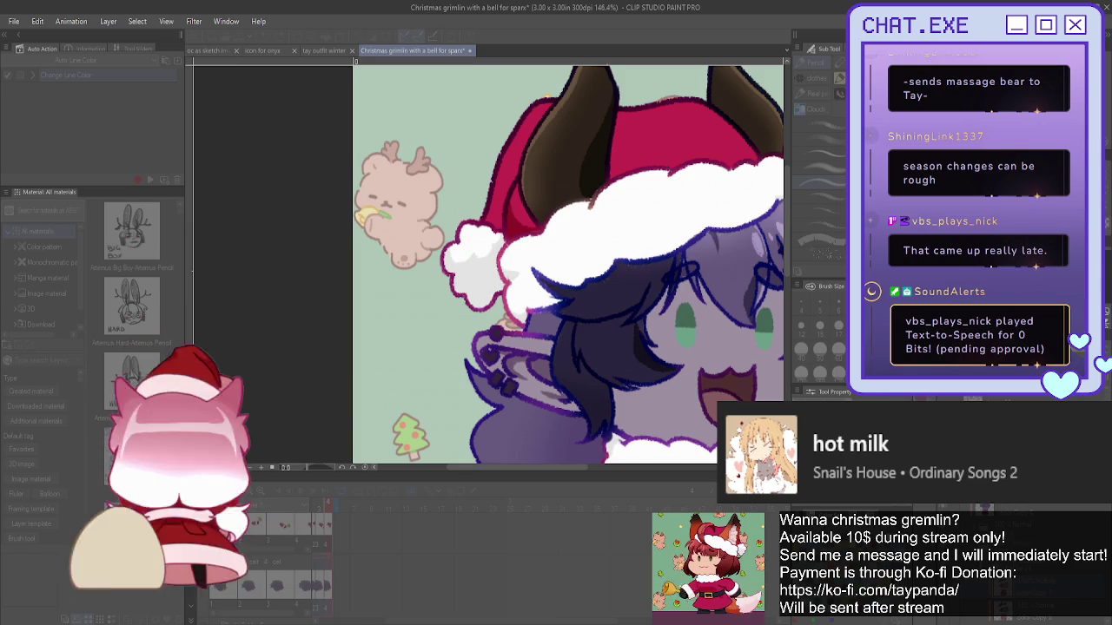
{"action": "scroll", "coordinate": [569, 265], "scroll_direction": "right", "scroll_amount": 3}
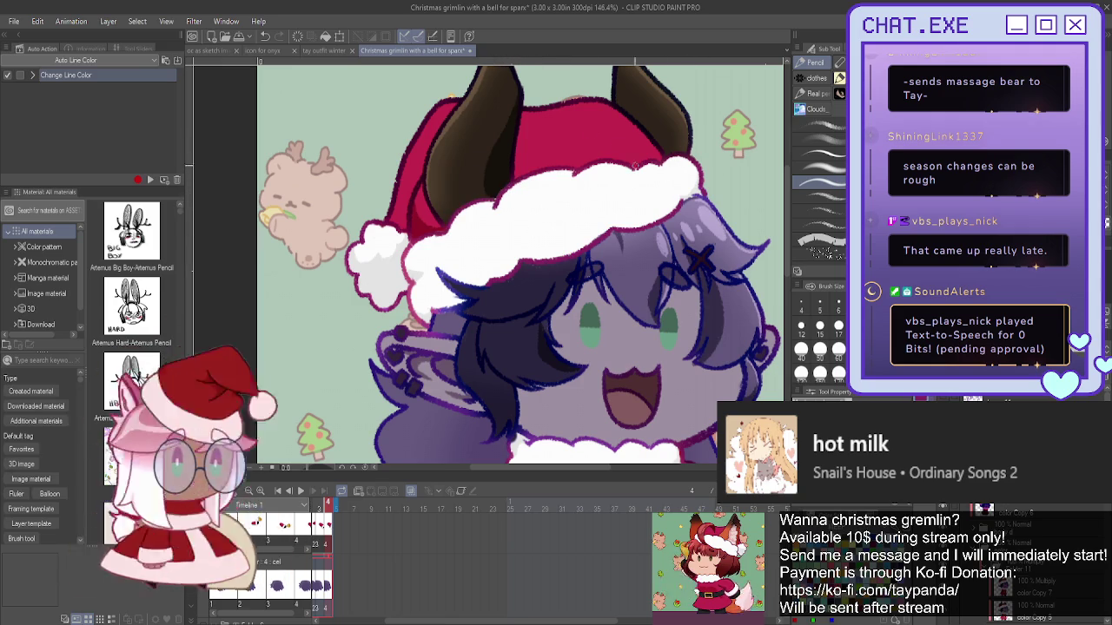
{"action": "left_click_drag", "start_coordinate": [635, 165], "coordinate": [412, 276]}
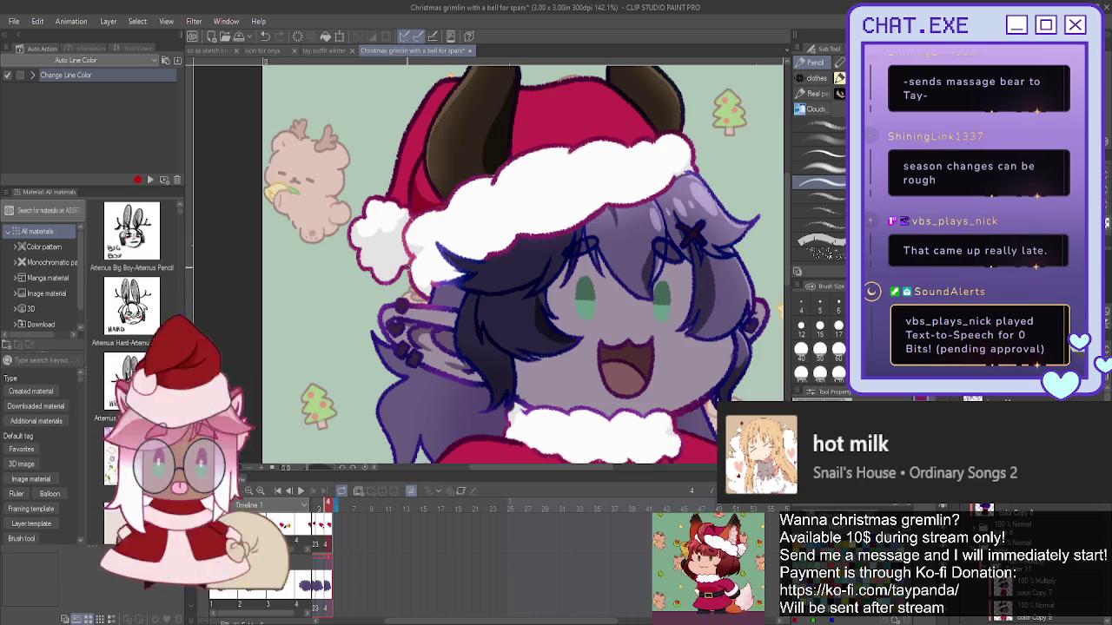
{"action": "key", "text": "ctrl+0"}
{"action": "scroll", "coordinate": [486, 260], "scroll_direction": "up", "scroll_amount": 2}
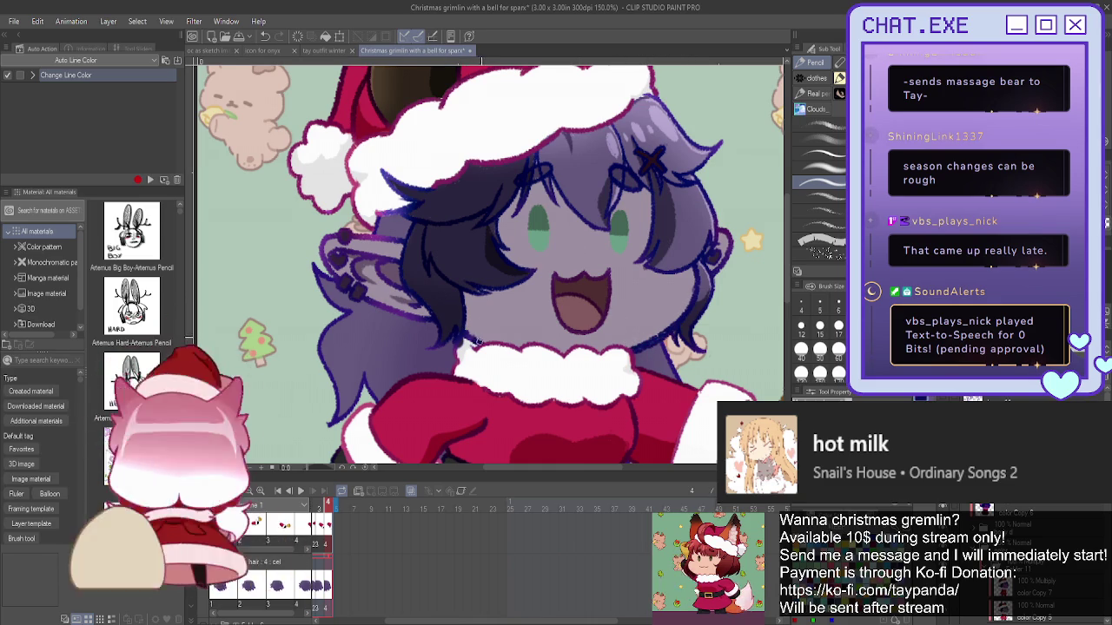
{"action": "scroll", "coordinate": [477, 316], "scroll_direction": "down", "scroll_amount": 1}
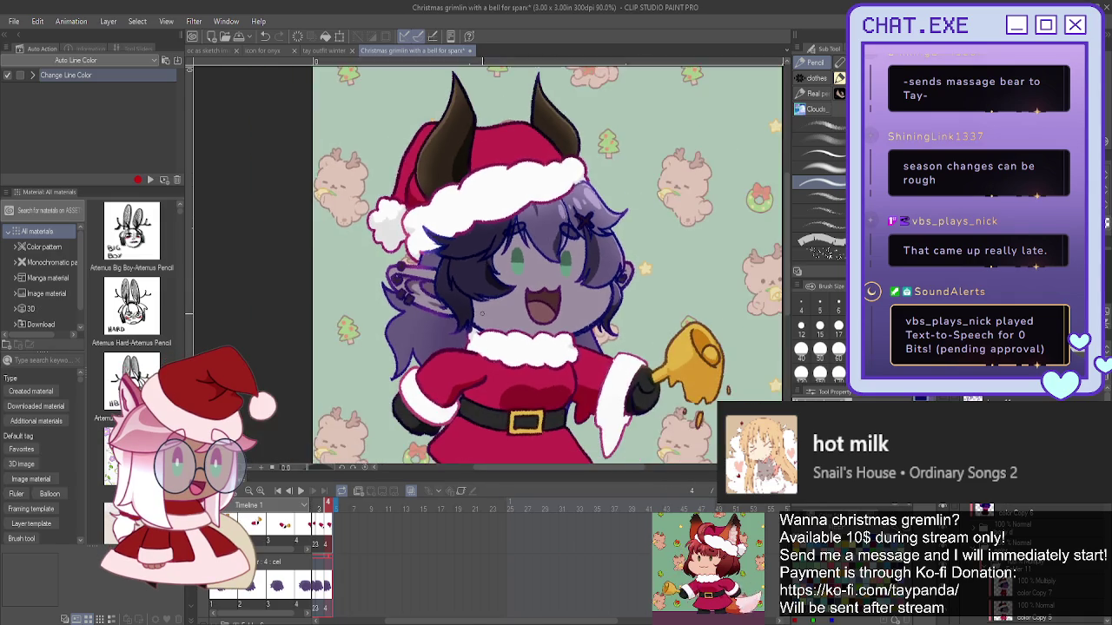
{"action": "scroll", "coordinate": [477, 316], "scroll_direction": "down", "scroll_amount": 1}
{"action": "scroll", "coordinate": [483, 314], "scroll_direction": "down", "scroll_amount": 1}
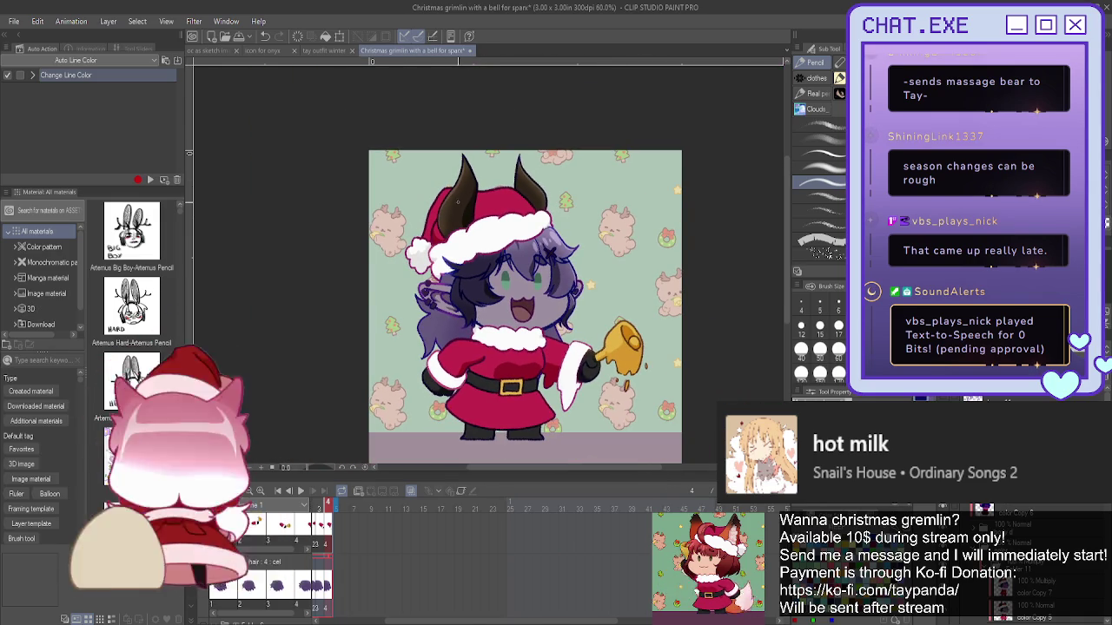
{"action": "scroll", "coordinate": [460, 275], "scroll_direction": "up", "scroll_amount": 3}
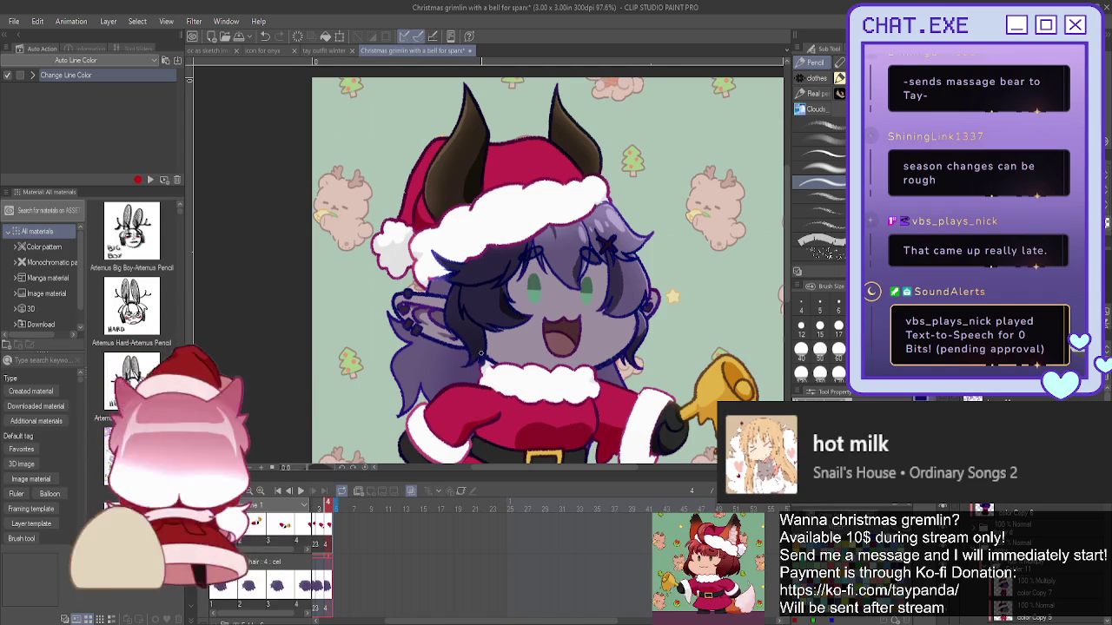
- Zoom in on the face, recolor the hair lineart violet with the Operation tool, then zoom back out
{"action": "scroll", "coordinate": [476, 363], "scroll_direction": "up", "scroll_amount": 1}
{"action": "scroll", "coordinate": [477, 370], "scroll_direction": "up", "scroll_amount": 2}
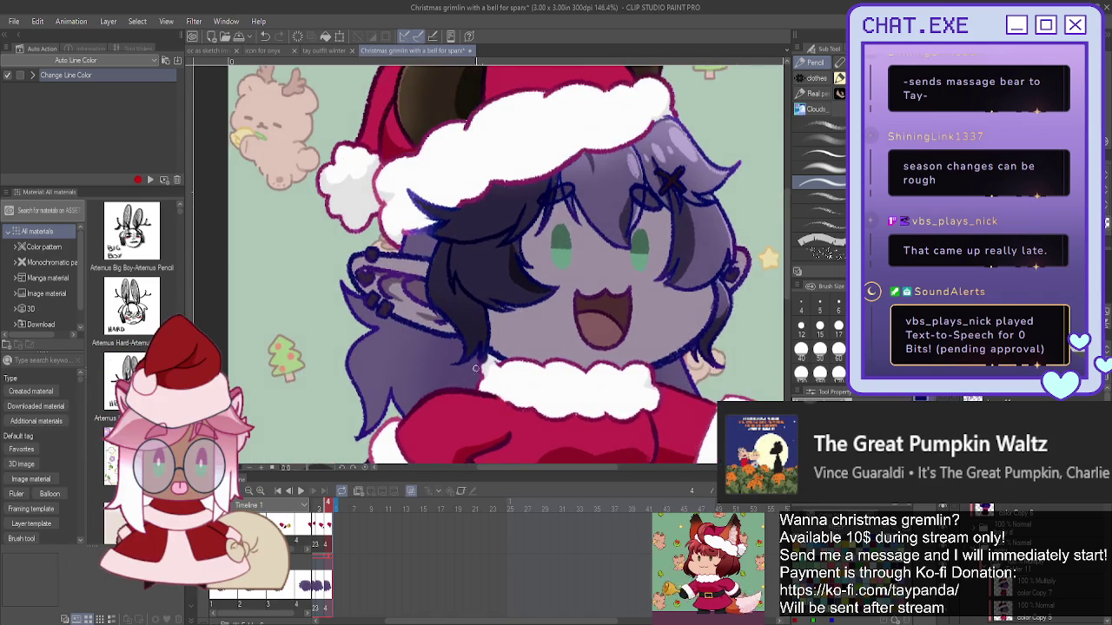
{"action": "scroll", "coordinate": [477, 370], "scroll_direction": "up", "scroll_amount": 1}
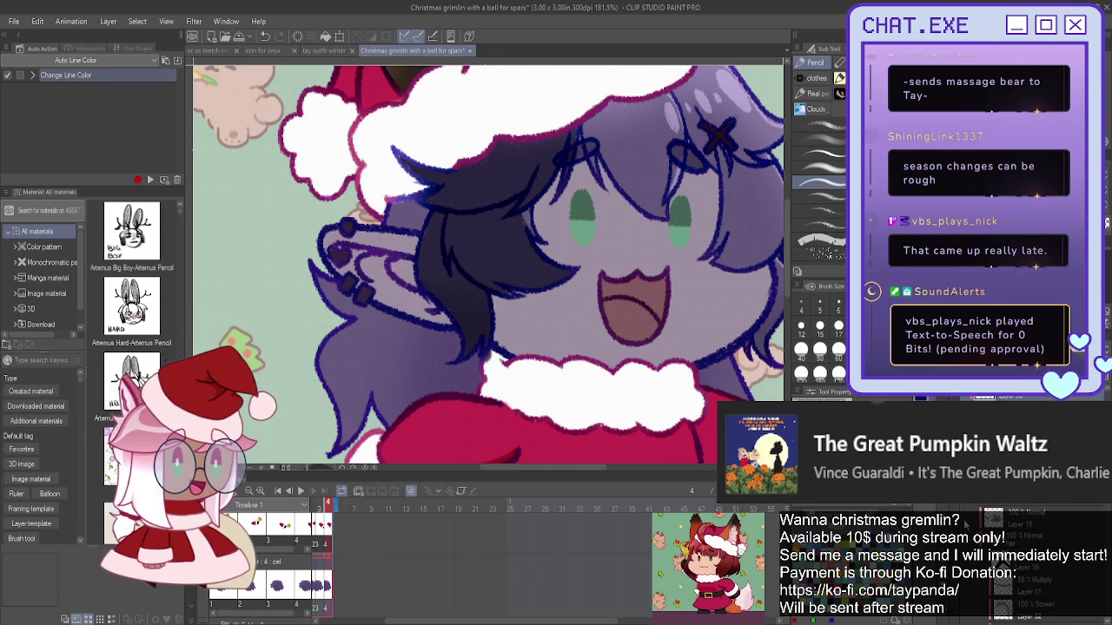
{"action": "key", "text": "o"}
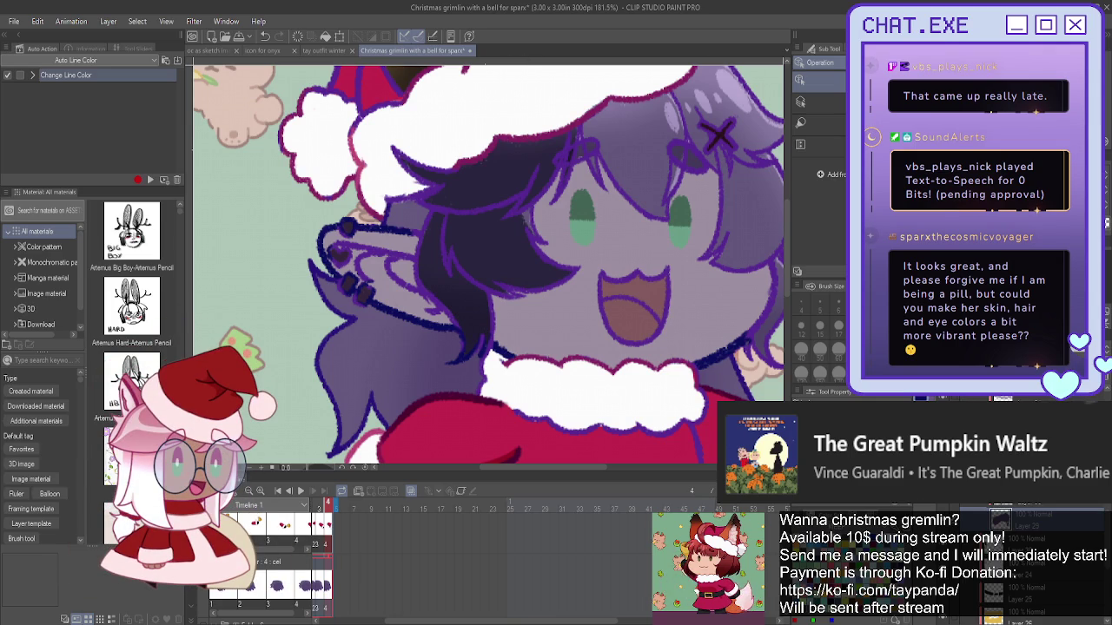
{"action": "scroll", "coordinate": [662, 327], "scroll_direction": "down", "scroll_amount": 3}
{"action": "scroll", "coordinate": [663, 324], "scroll_direction": "down", "scroll_amount": 1}
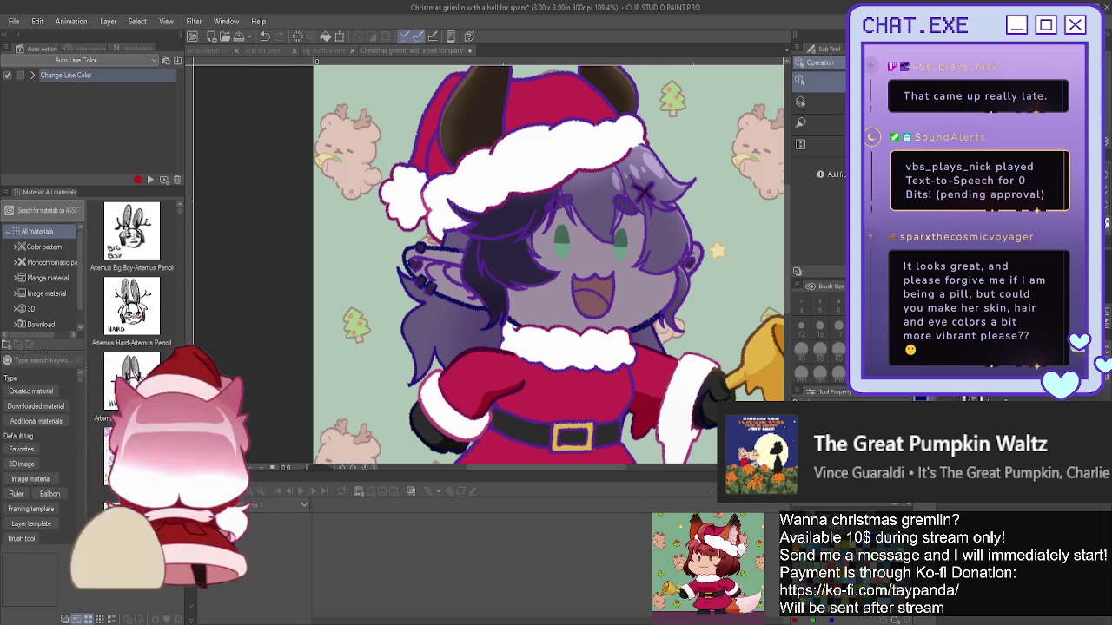
- Switch to the Fill tool and undo twice, making the hair a vivid, saturated purple
{"action": "key", "text": "g"}
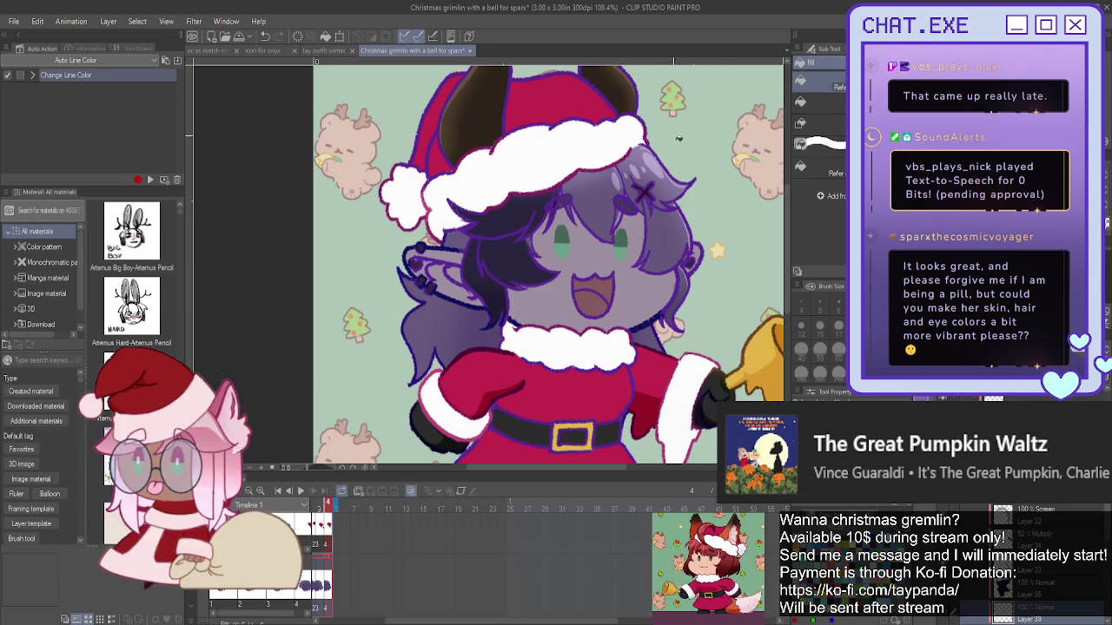
{"action": "key", "text": "ctrl+z"}
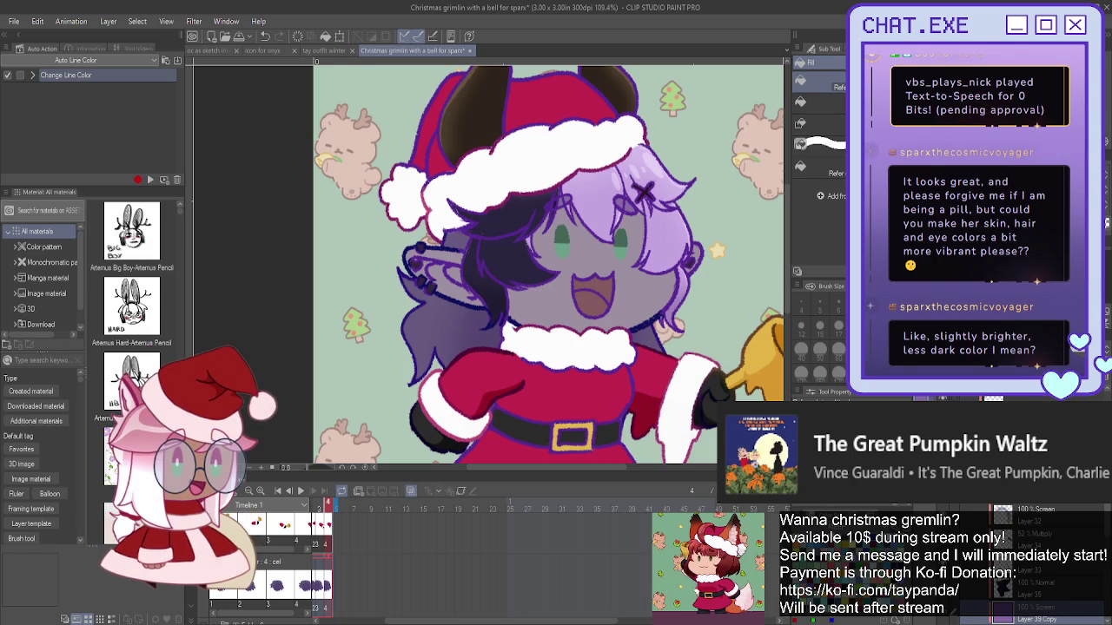
{"action": "key", "text": "ctrl+z"}
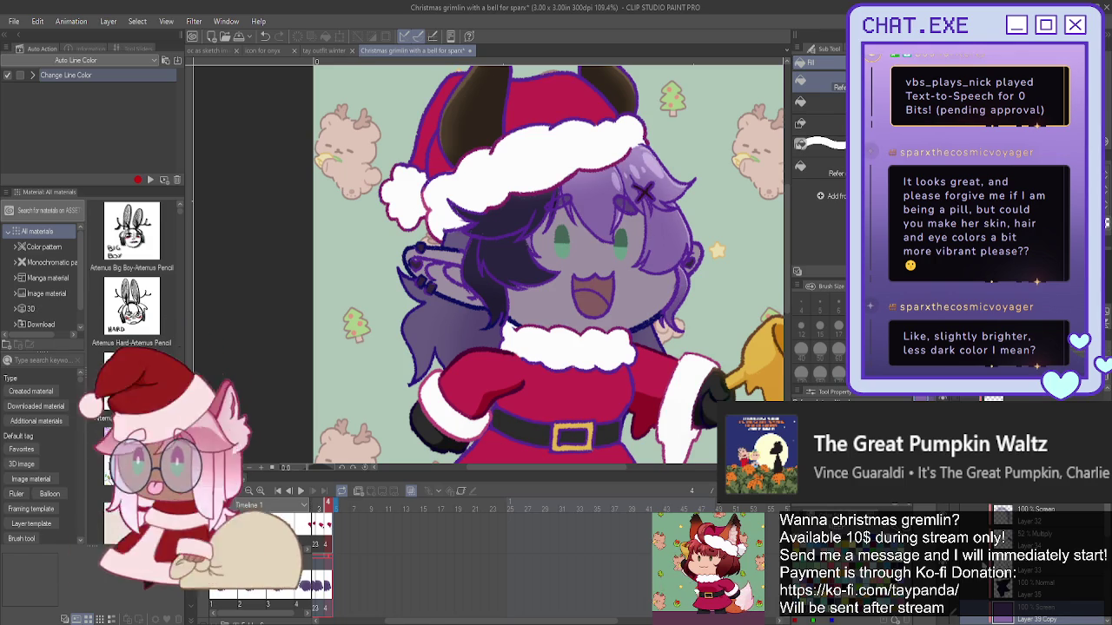